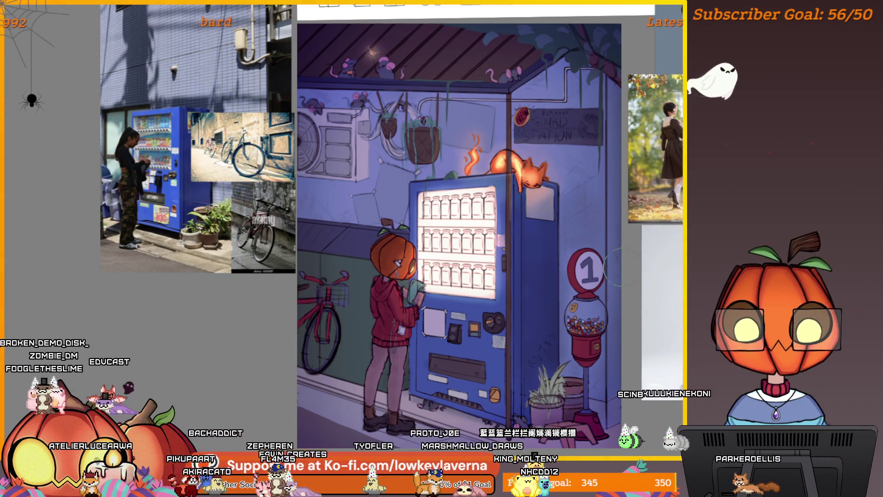
Centre and zoom in on the vending-machine artwork, bringing its top into view
mouse_move(525, 369)
mouse_down()
mouse_move(469, 358)
mouse_move(527, 338)
mouse_up()
click(469, 357)
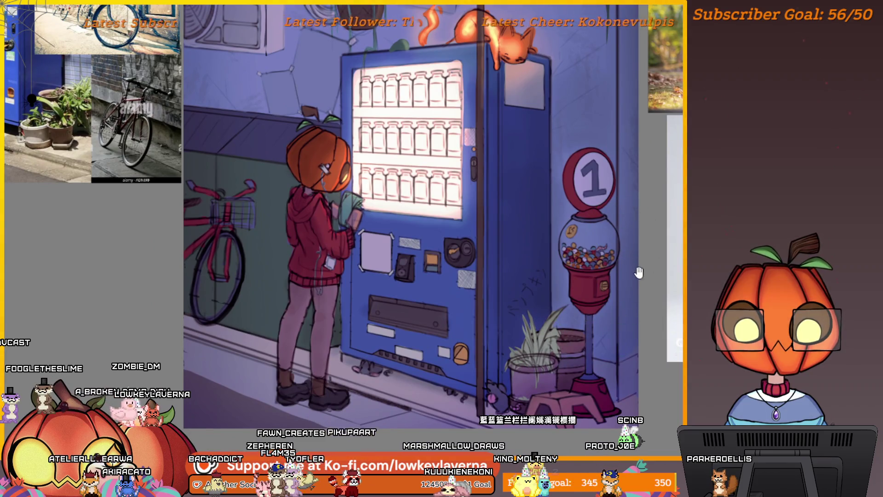
drag(625, 229, 630, 298)
drag(580, 218, 586, 301)
scroll(571, 240, down, 3)
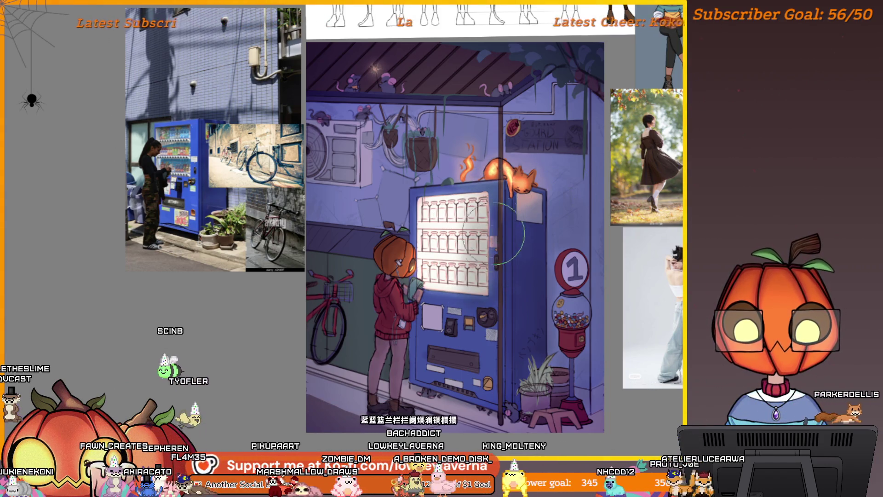
Recentre the artwork among the reference photos, showing more of the street photos
scroll(487, 186, down, 2)
drag(501, 176, 484, 201)
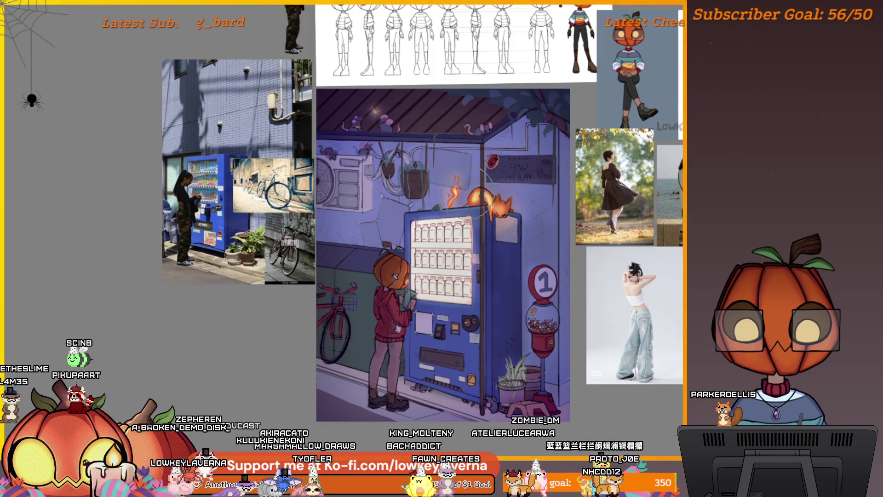
drag(574, 230, 557, 228)
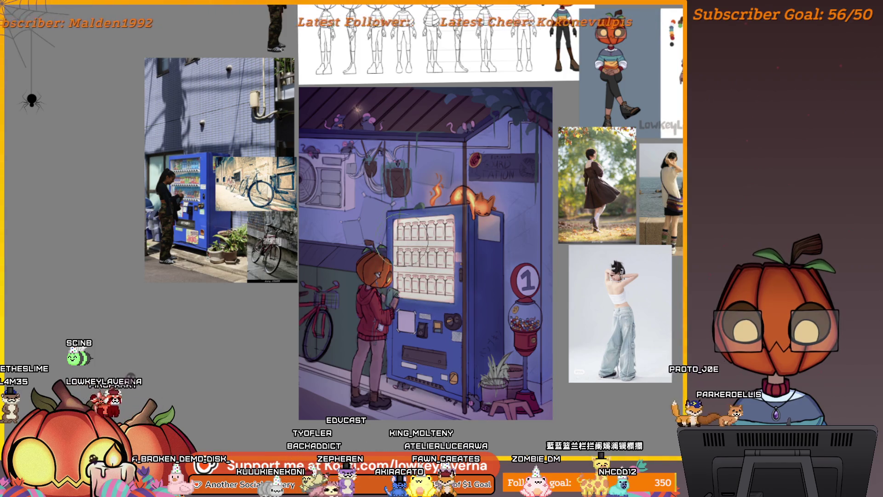
drag(419, 228, 459, 223)
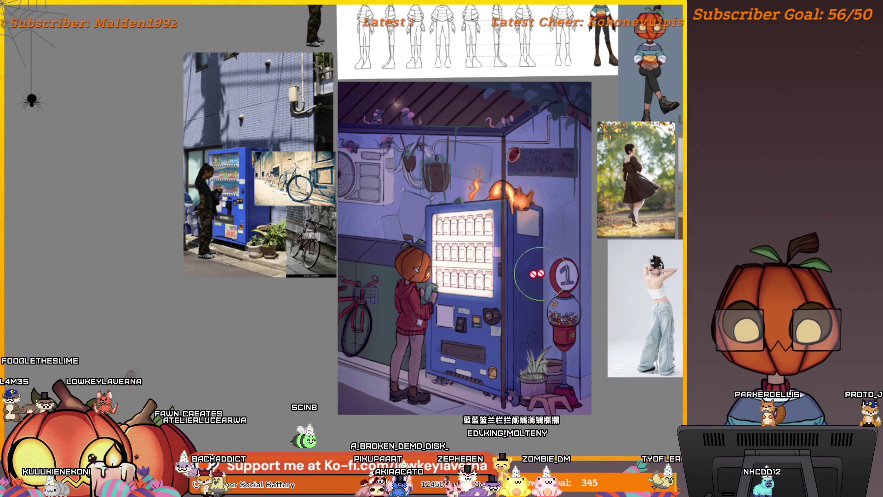
scroll(516, 276, up, 2)
scroll(497, 312, up, 3)
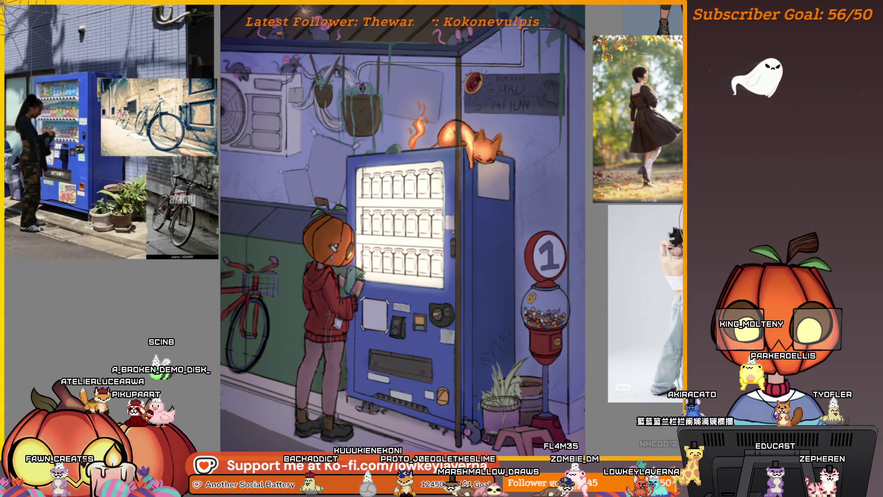
scroll(588, 255, down, 2)
drag(588, 256, 596, 264)
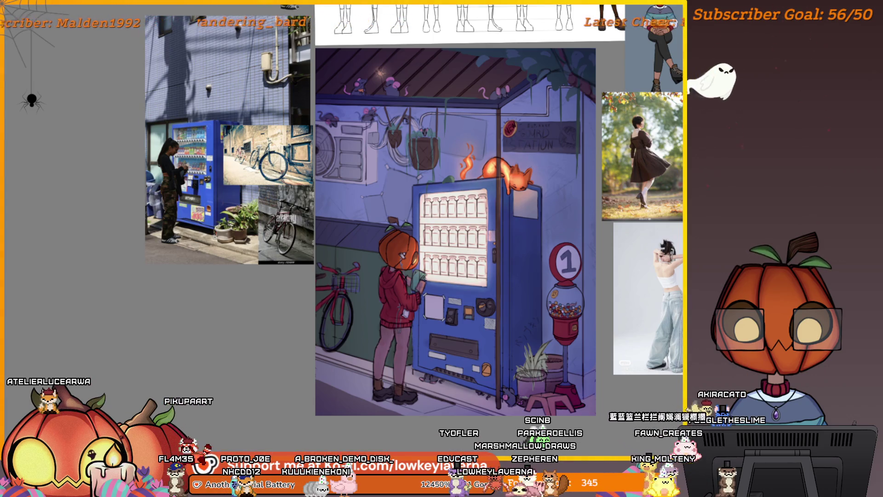
Fine-tune zoom and position to reveal more reference images around the artwork
scroll(524, 297, up, 2)
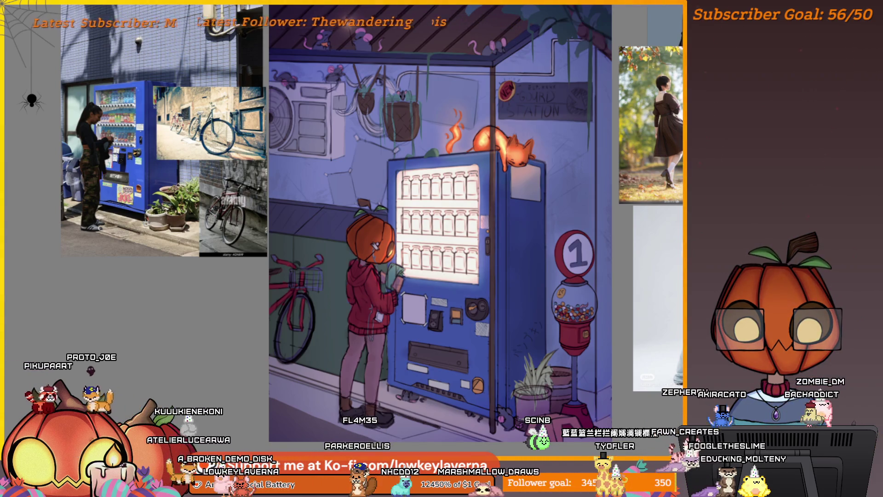
scroll(589, 227, down, 3)
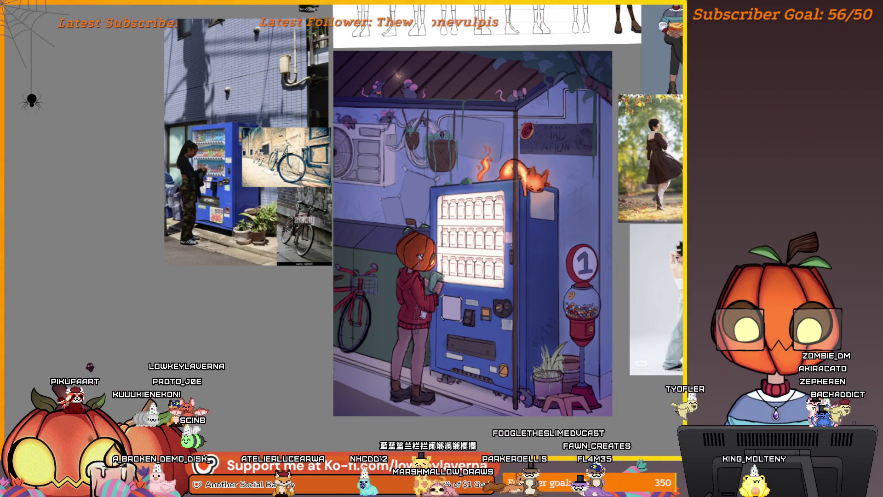
scroll(624, 274, up, 2)
drag(624, 275, 627, 281)
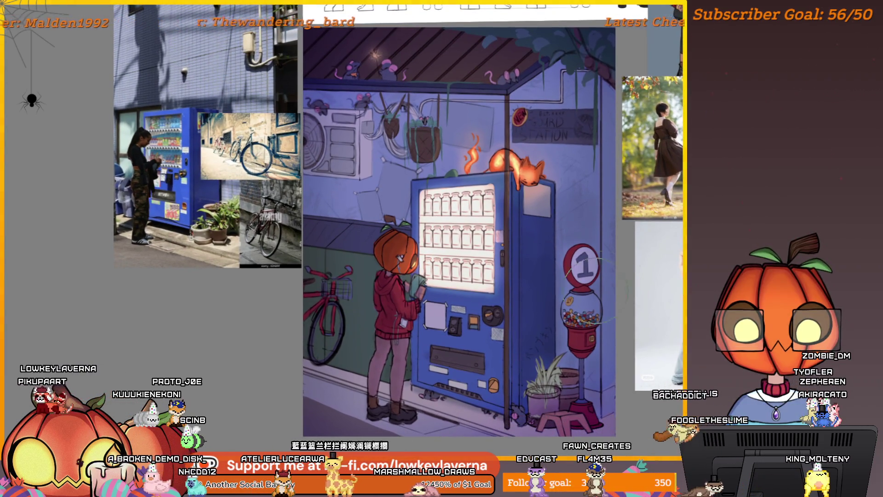
scroll(611, 272, down, 1)
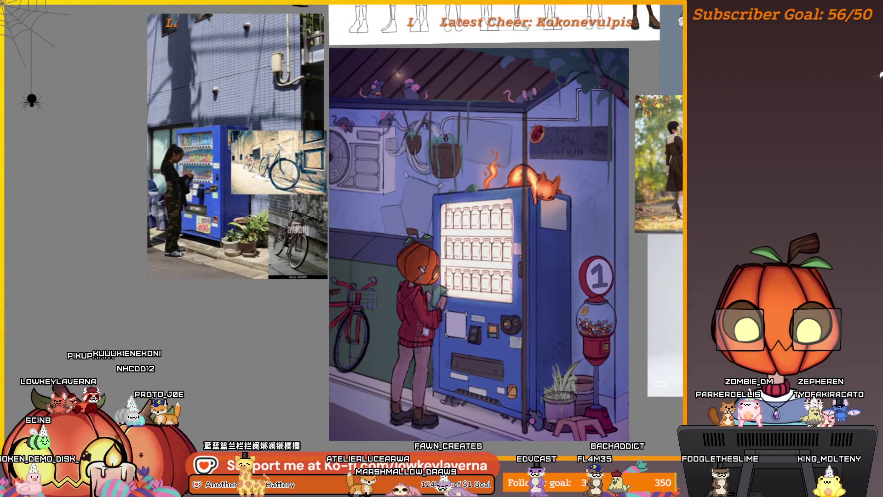
drag(657, 323, 643, 314)
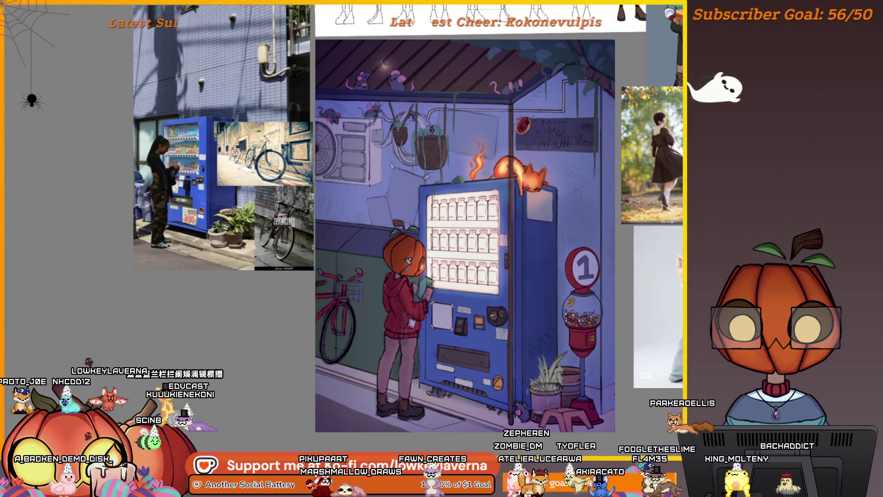
scroll(586, 270, up, 3)
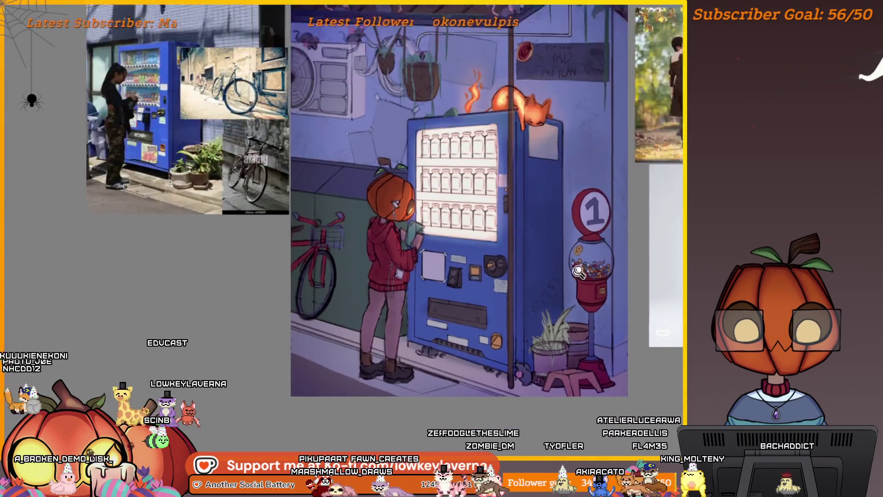
scroll(586, 270, down, 2)
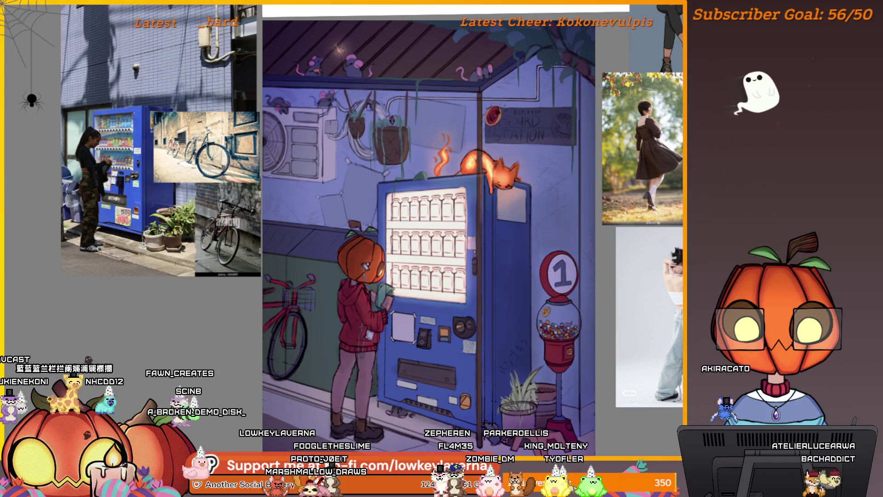
scroll(635, 256, down, 1)
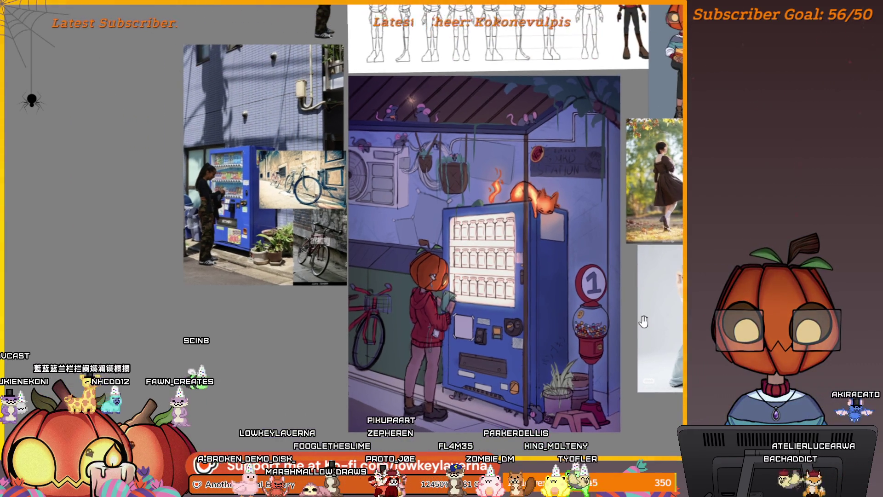
drag(634, 256, 652, 268)
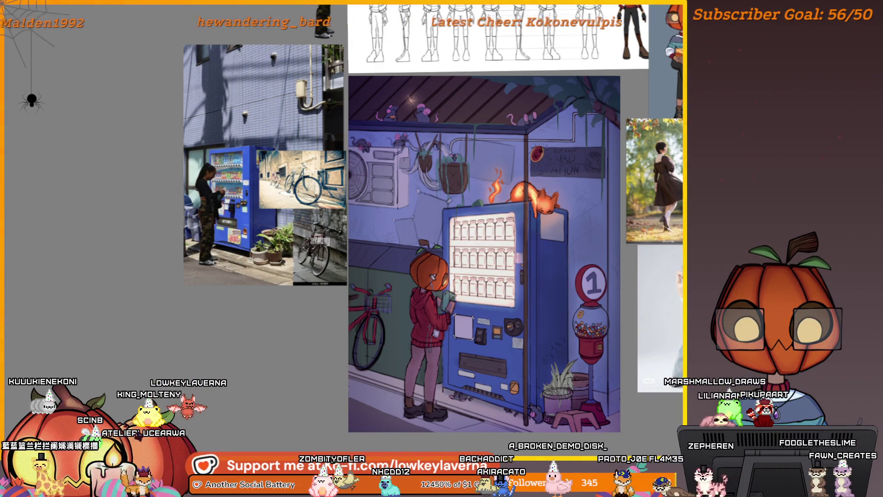
Check the character sketches at the top, then zoom in on the pumpkin-head illustration
scroll(597, 311, down, 3)
scroll(596, 311, up, 3)
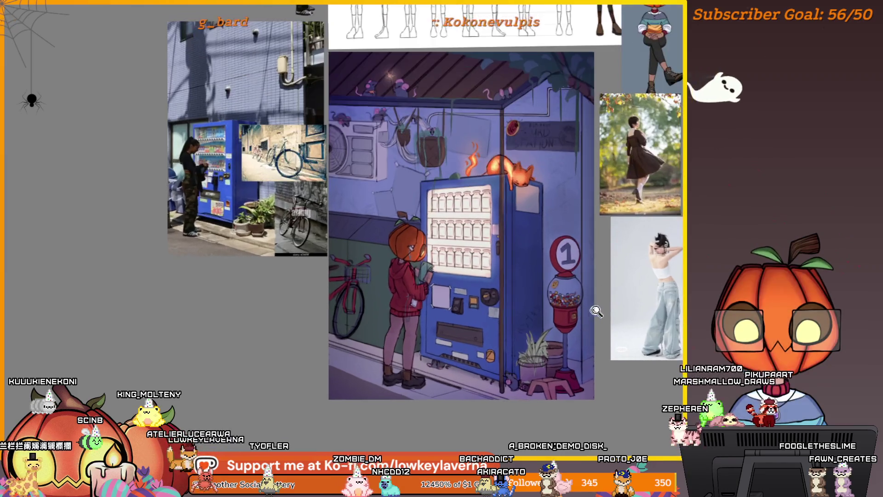
drag(596, 311, 610, 348)
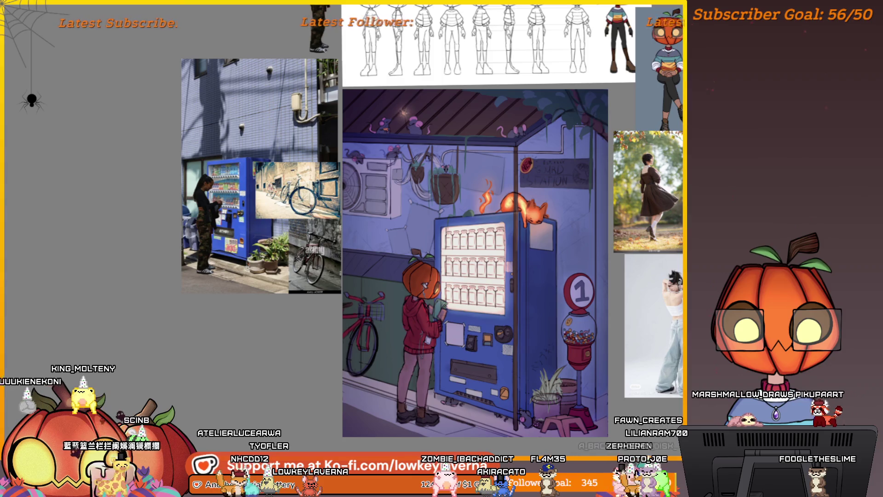
scroll(477, 298, up, 3)
scroll(478, 298, down, 1)
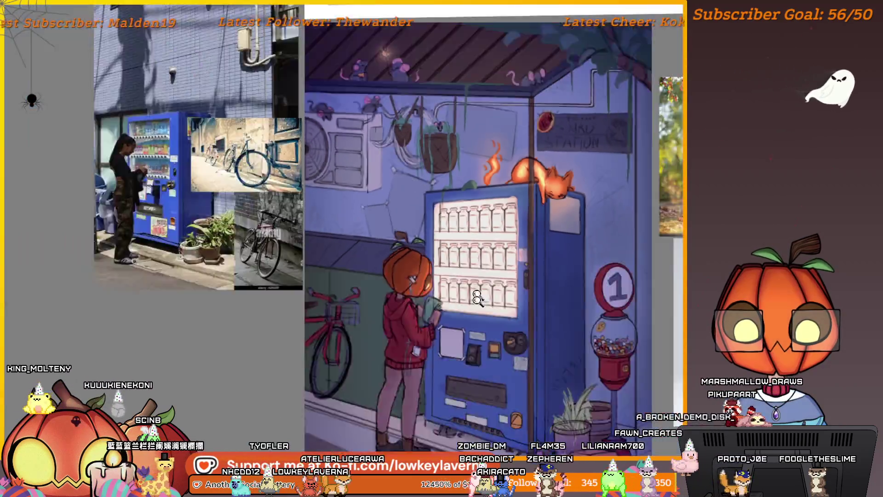
scroll(478, 298, down, 3)
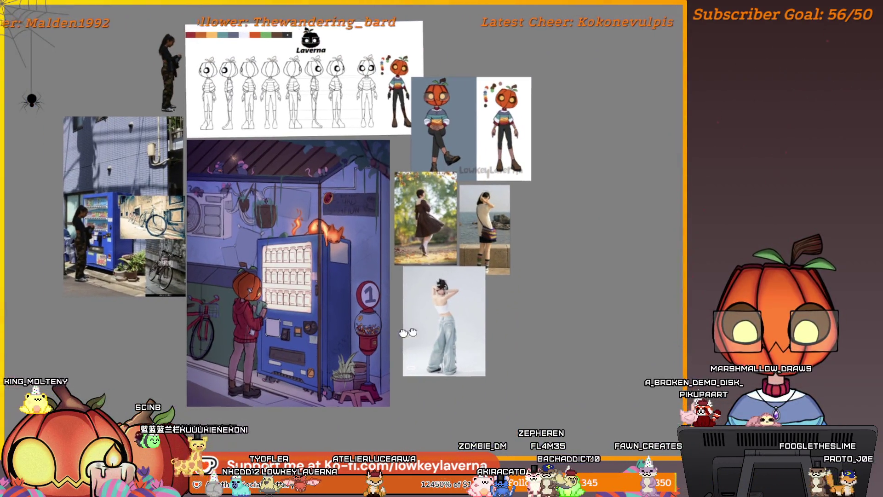
scroll(105, 216, up, 5)
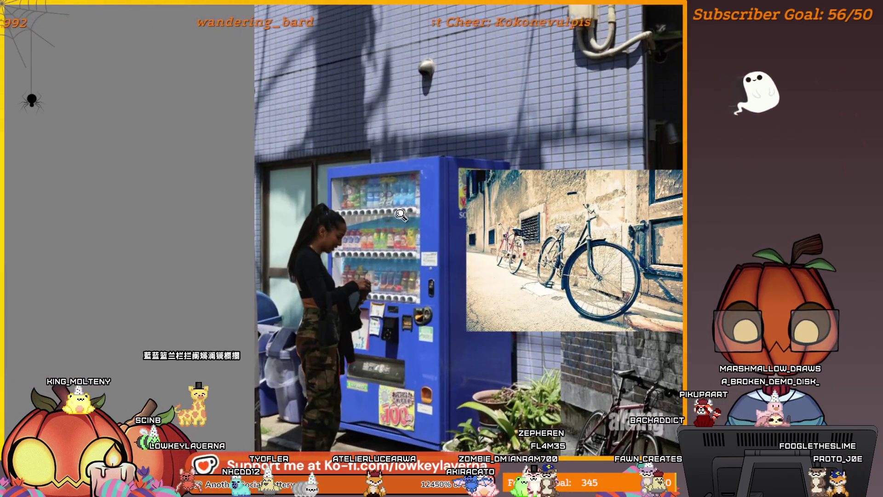
scroll(410, 216, down, 2)
mouse_move(814, 230)
mouse_down()
mouse_move(487, 229)
mouse_move(484, 246)
mouse_up()
scroll(504, 231, up, 3)
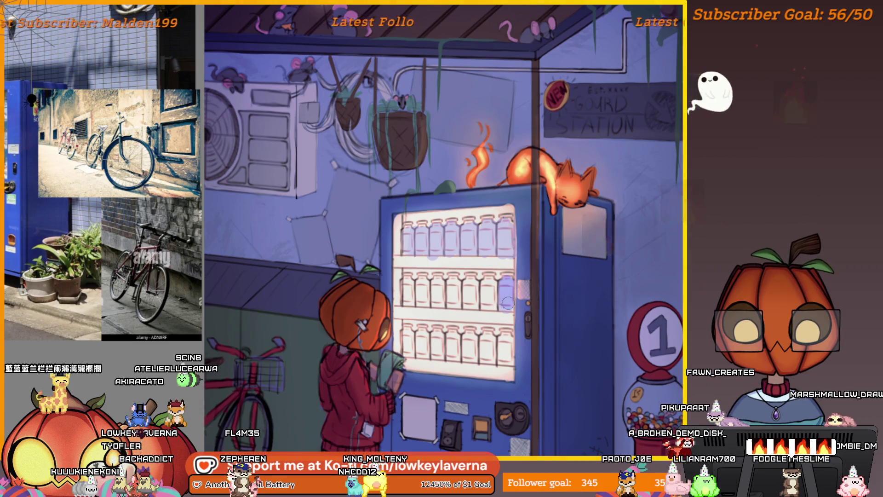
Paint purple over the top, middle and bottom shelf bottles, then zoom out to check
mouse_move(507, 226)
mouse_down()
mouse_move(476, 237)
mouse_move(405, 237)
mouse_up()
mouse_move(504, 294)
mouse_down()
mouse_move(491, 303)
mouse_move(461, 294)
mouse_up()
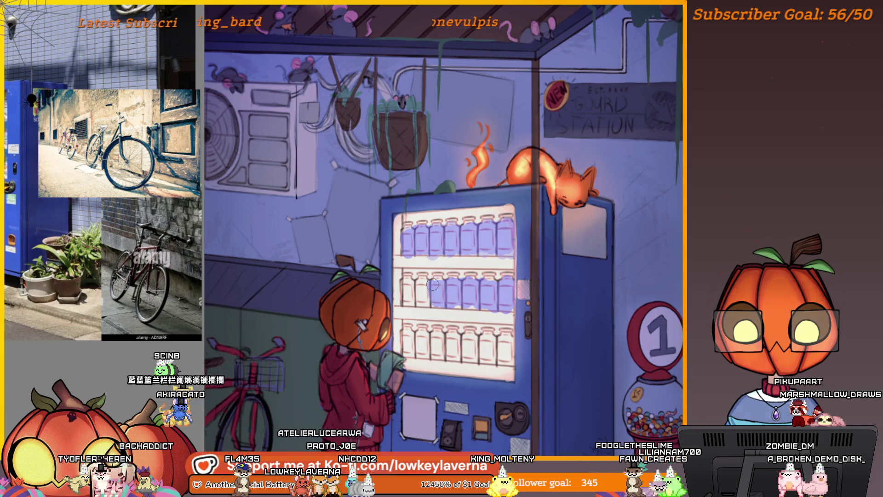
drag(432, 285, 404, 300)
mouse_move(406, 334)
mouse_down()
mouse_move(425, 352)
mouse_move(435, 349)
mouse_up()
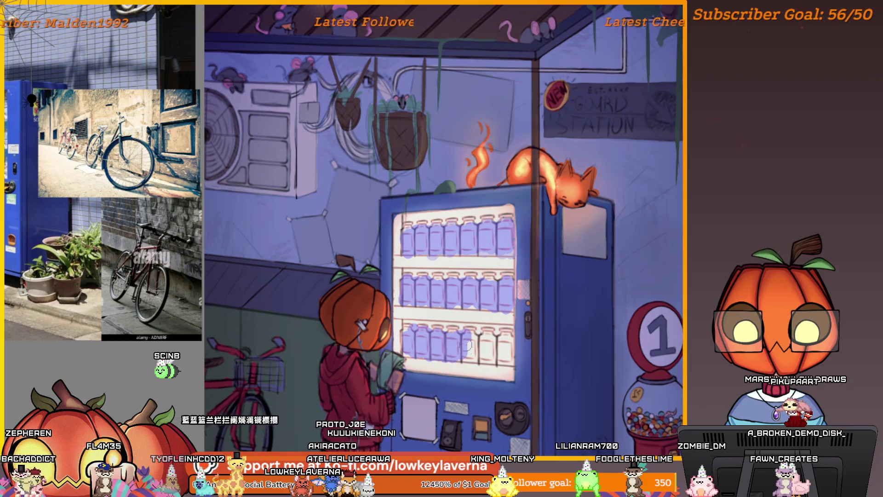
scroll(524, 319, down, 5)
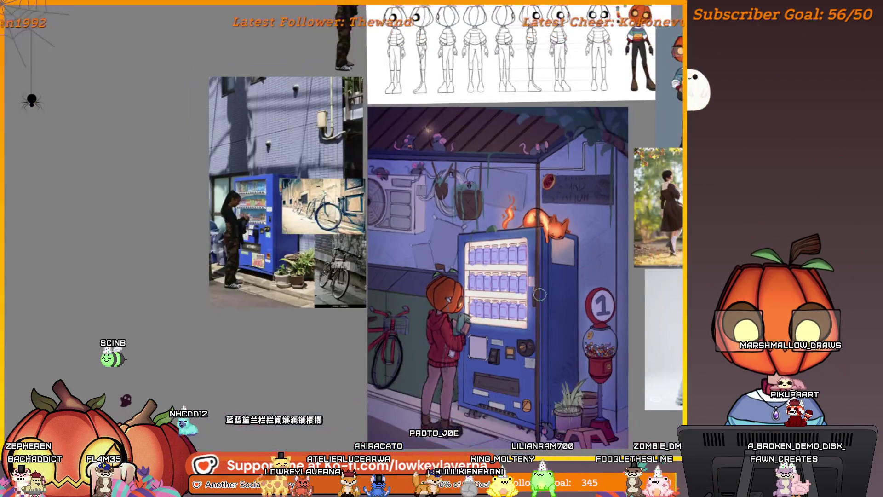
scroll(524, 296, up, 5)
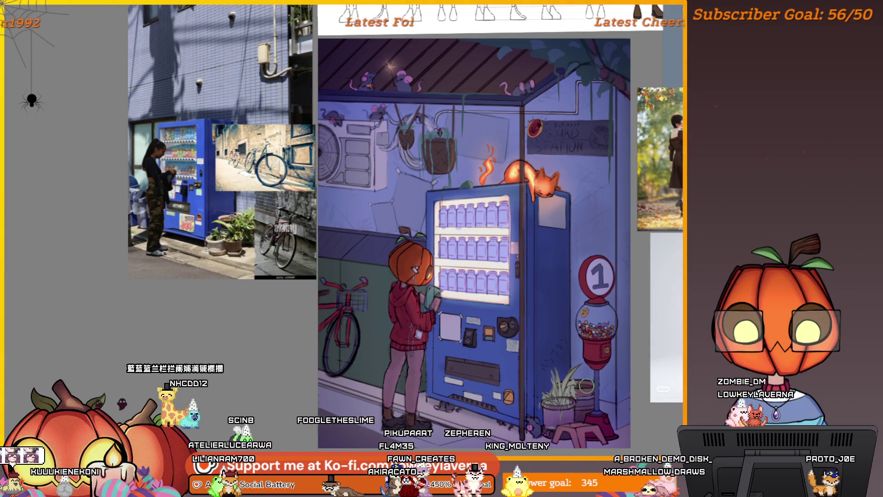
scroll(502, 279, up, 3)
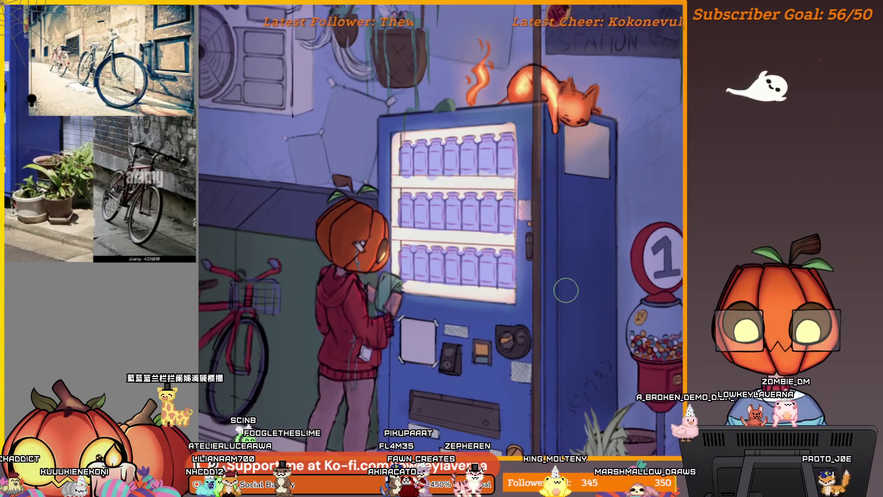
scroll(544, 235, up, 4)
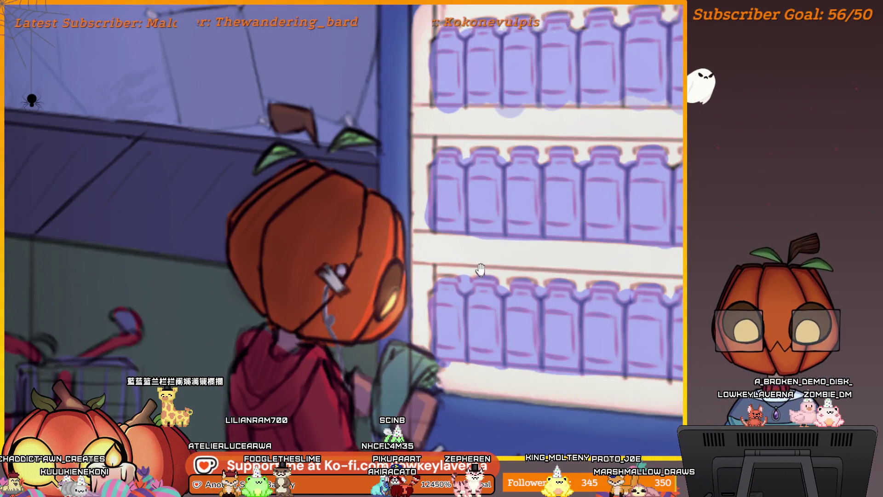
drag(480, 269, 472, 240)
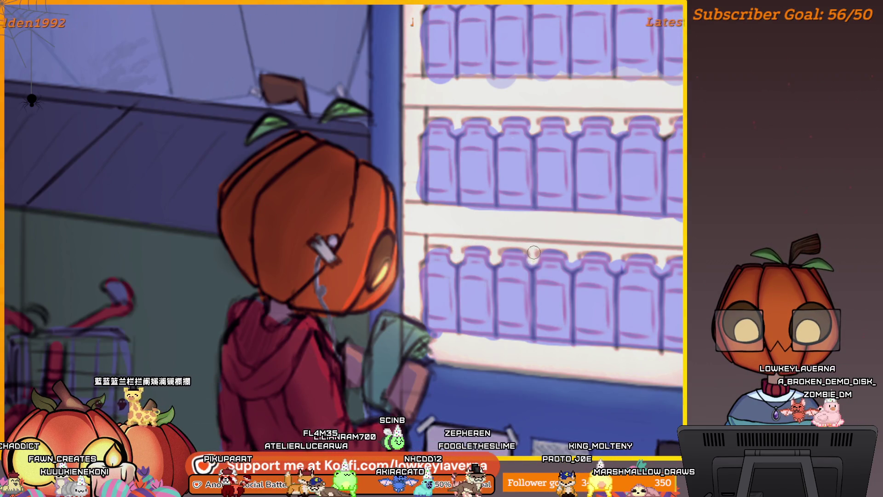
scroll(515, 253, right, 3)
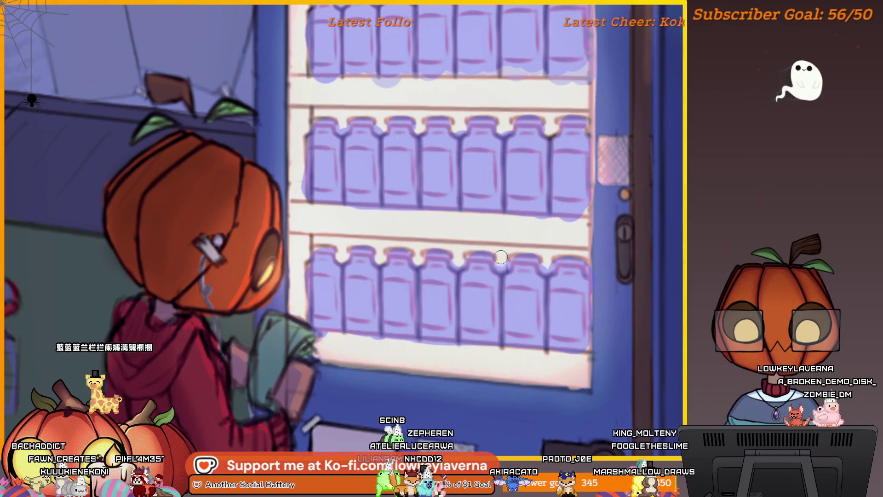
scroll(506, 239, up, 1)
scroll(515, 213, up, 3)
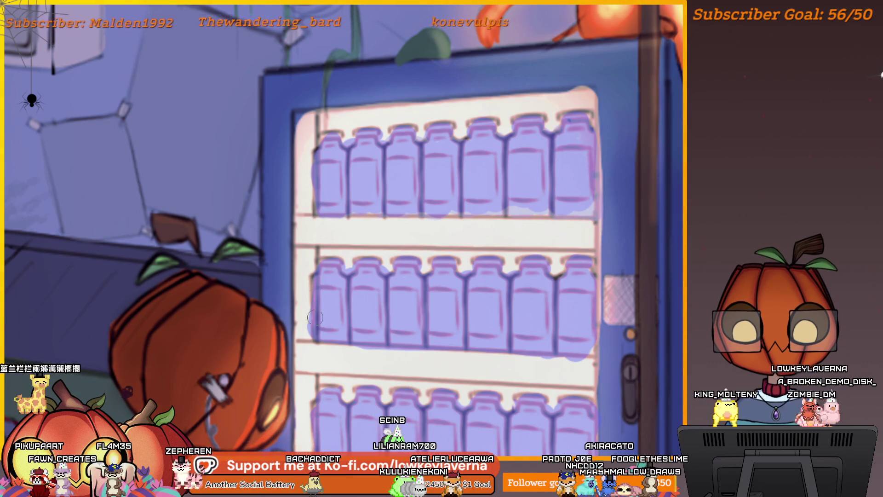
scroll(349, 276, down, 5)
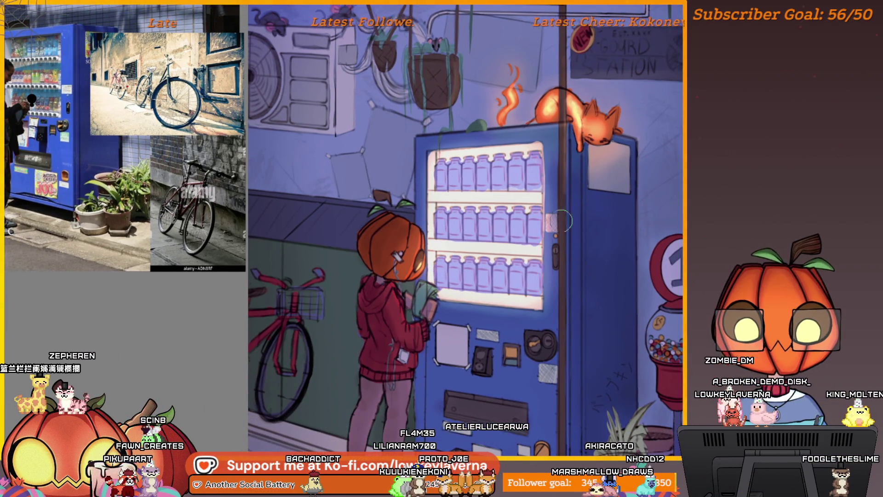
scroll(563, 268, down, 2)
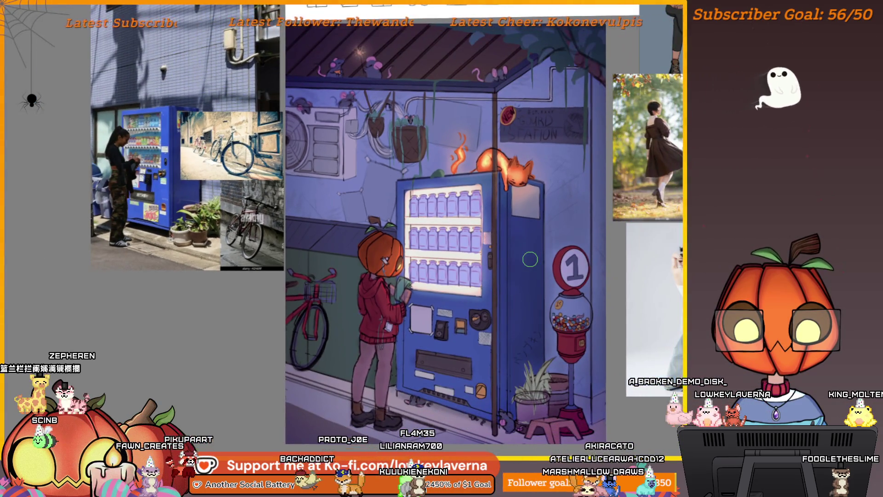
Pan the board so the whole vending-machine illustration is visible
mouse_move(530, 259)
mouse_down()
mouse_move(597, 321)
mouse_move(625, 317)
mouse_up()
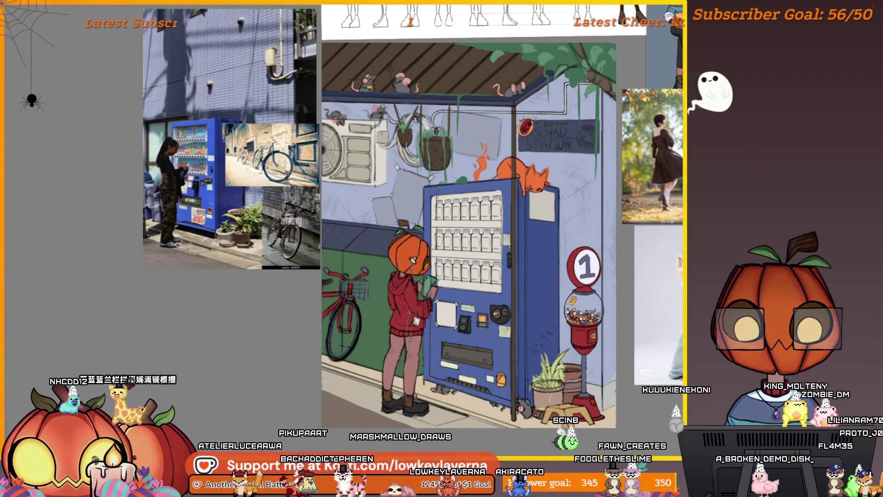
Zoom and shift the board right to frame the faded illustration
scroll(572, 302, up, 2)
drag(572, 301, 576, 305)
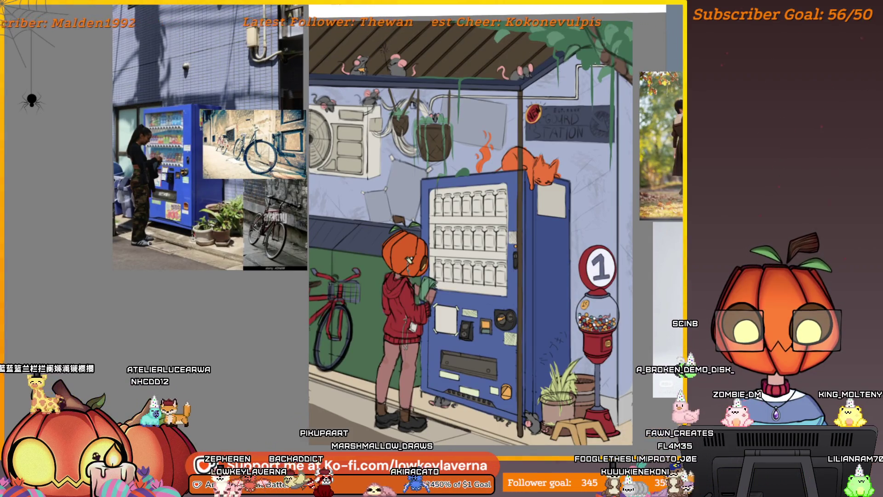
drag(519, 327, 566, 330)
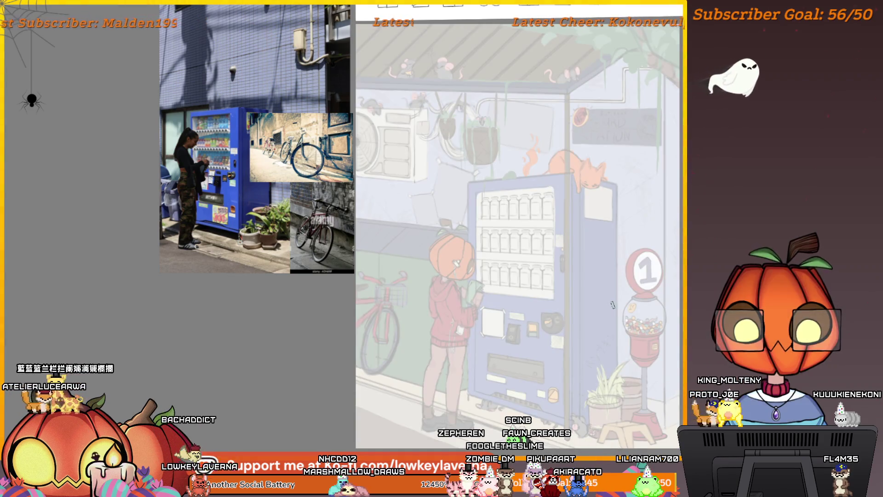
scroll(612, 304, up, 3)
scroll(532, 305, down, 2)
drag(532, 306, 551, 280)
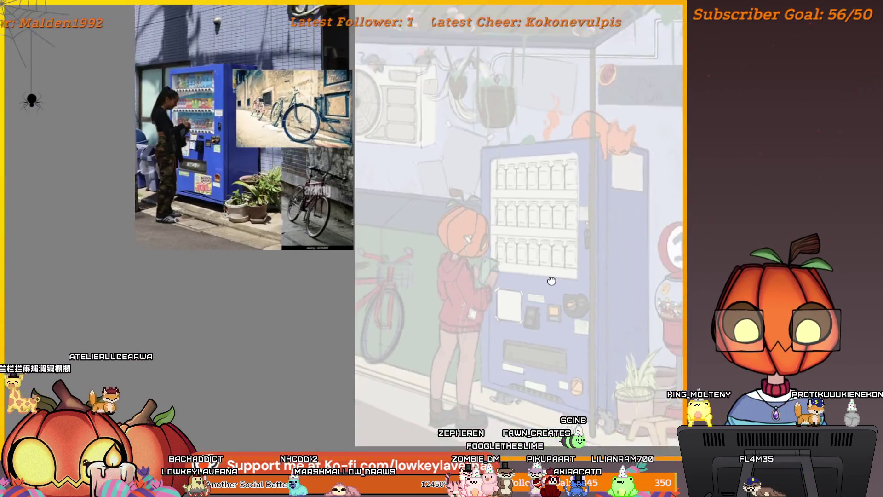
scroll(552, 280, down, 2)
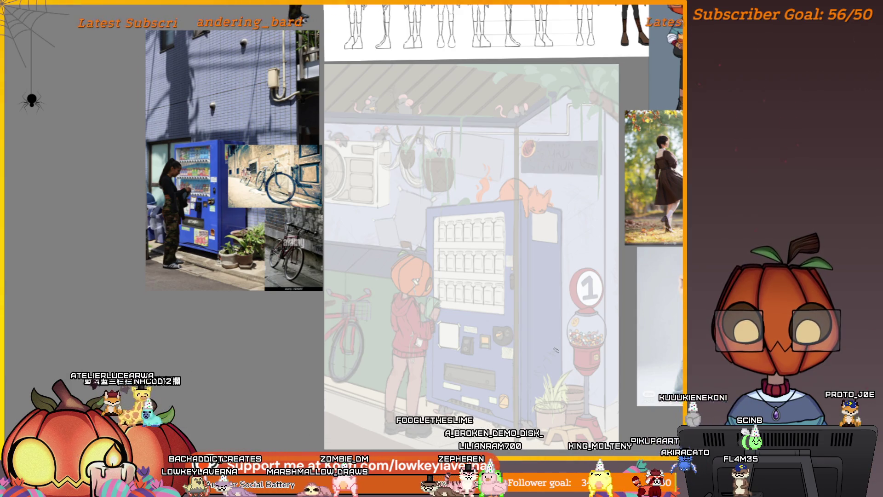
Zoom in on the pumpkin-headed figure and draw lines on the red hoodie
mouse_move(555, 350)
mouse_down()
mouse_move(583, 338)
mouse_move(586, 353)
mouse_up()
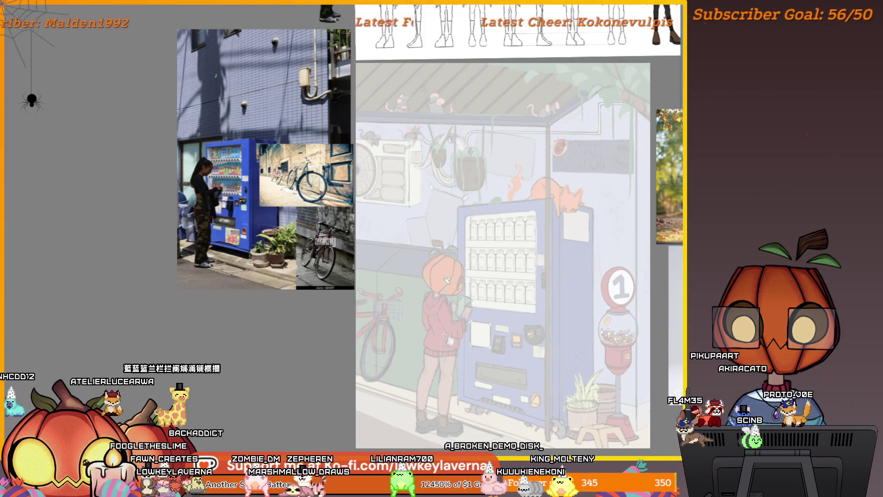
click(447, 329)
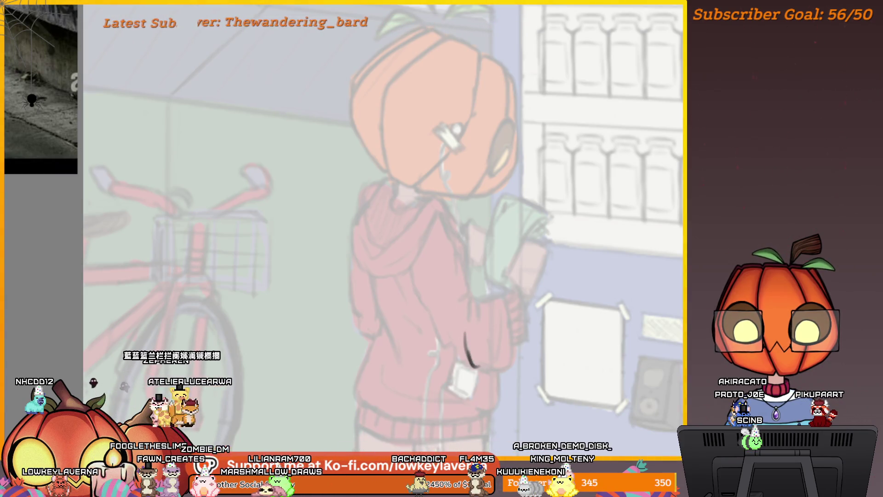
drag(466, 312, 480, 304)
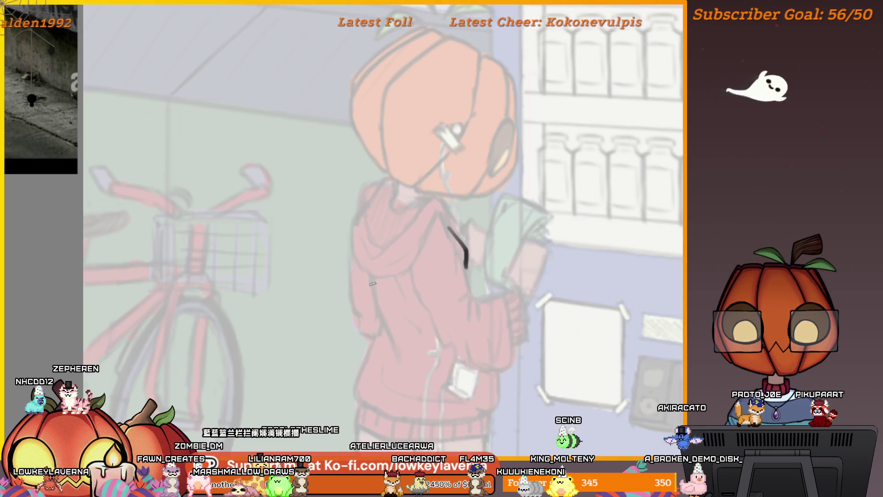
drag(372, 282, 396, 350)
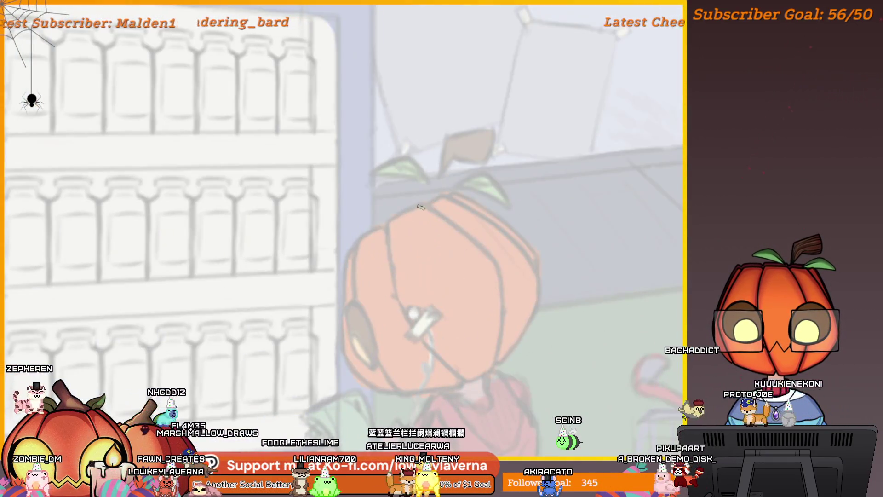
Trace the pumpkin head and redraw the character's hand with line strokes
mouse_move(426, 204)
mouse_down()
mouse_move(408, 207)
mouse_move(392, 280)
mouse_up()
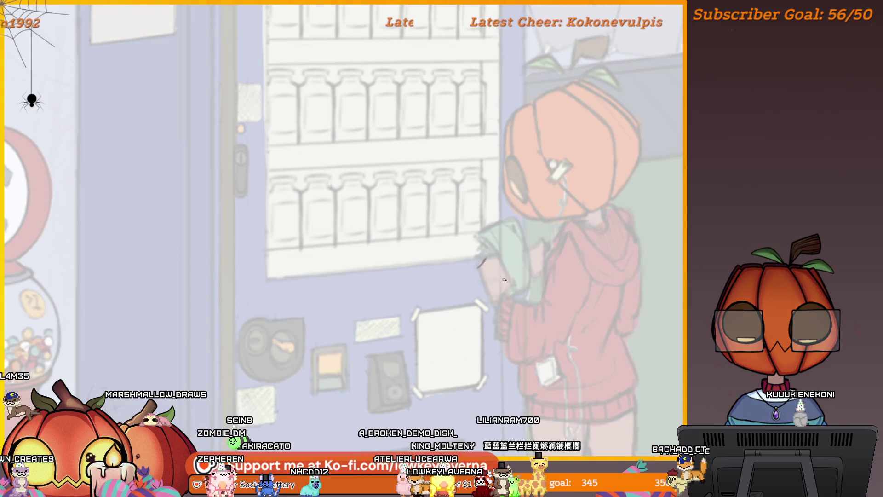
mouse_move(502, 261)
mouse_down()
mouse_move(505, 273)
mouse_move(493, 266)
mouse_up()
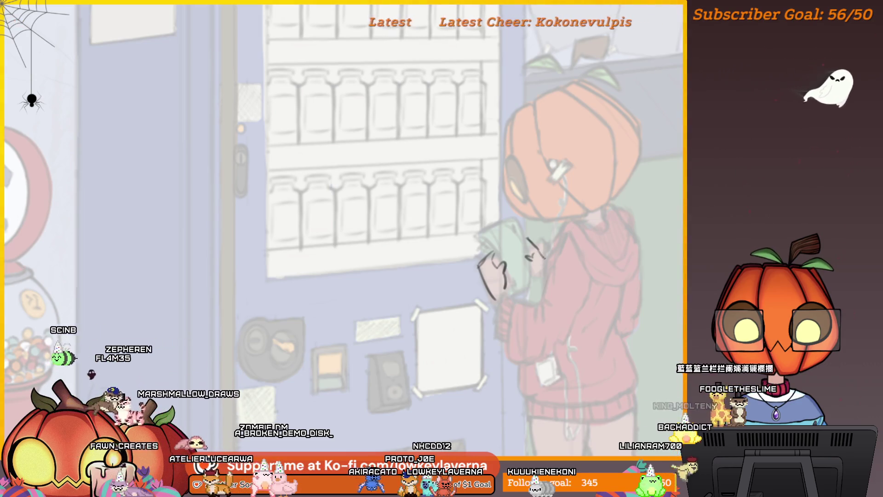
drag(529, 271, 548, 269)
Zoom out to view the whole reference board
scroll(570, 212, down, 3)
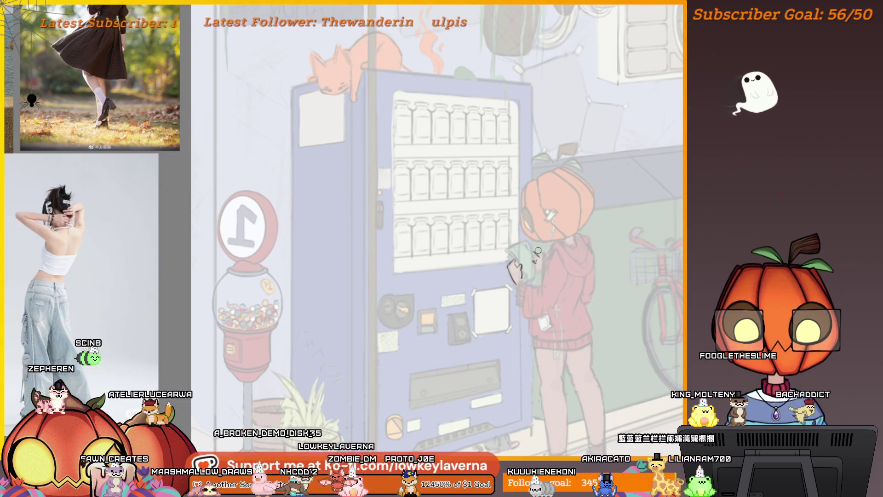
scroll(513, 293, down, 5)
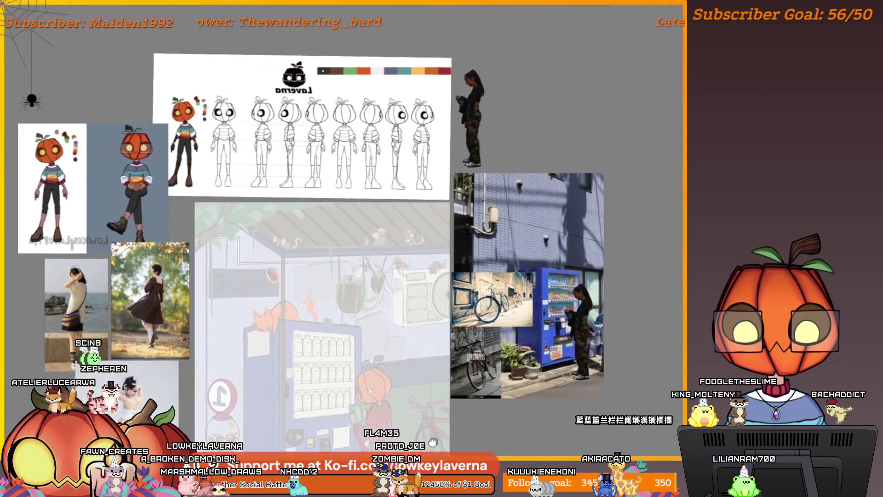
scroll(493, 379, up, 8)
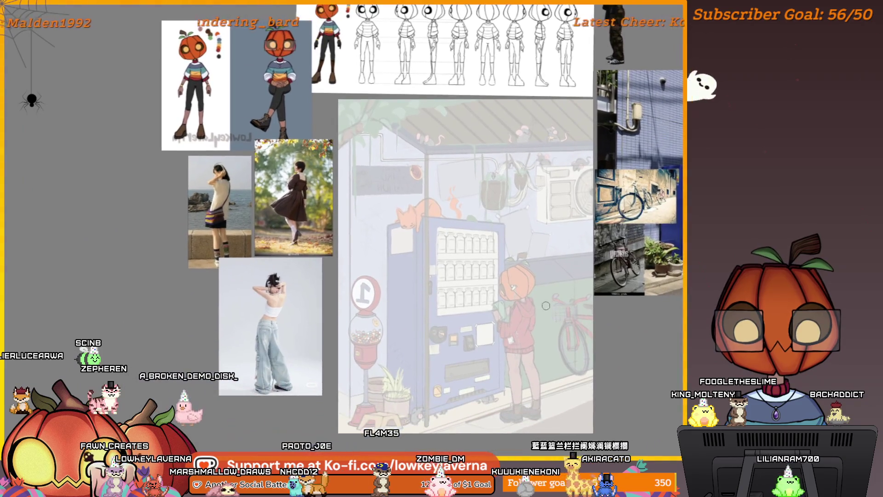
scroll(593, 184, down, 3)
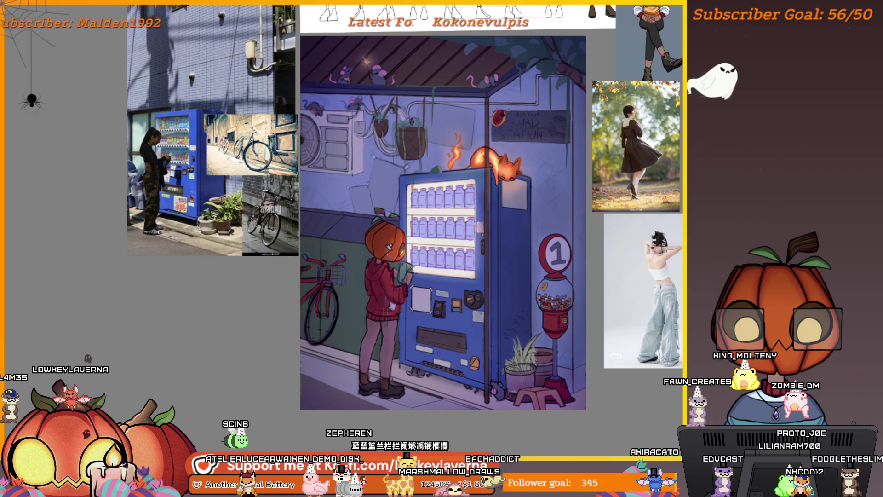
key(F3)
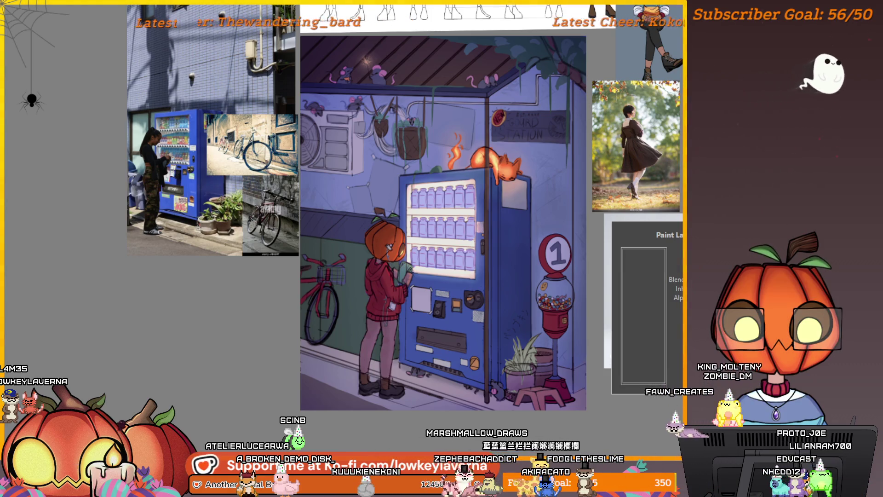
key(Escape)
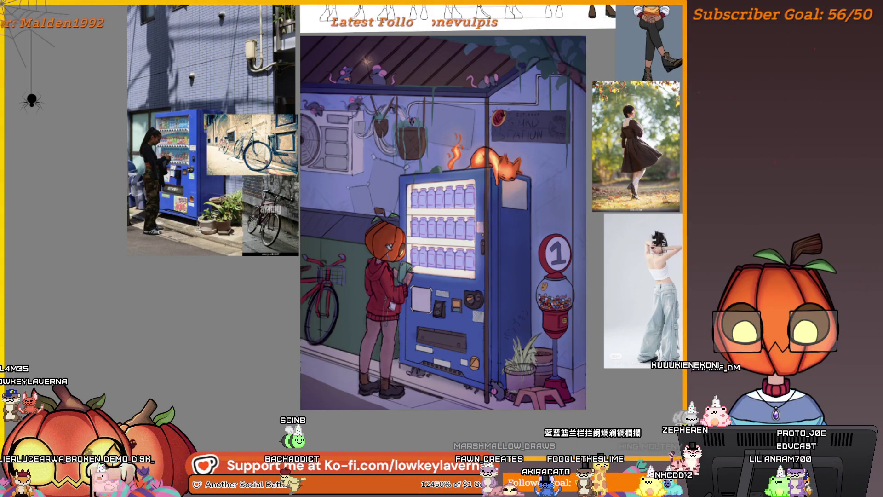
scroll(616, 281, down, 3)
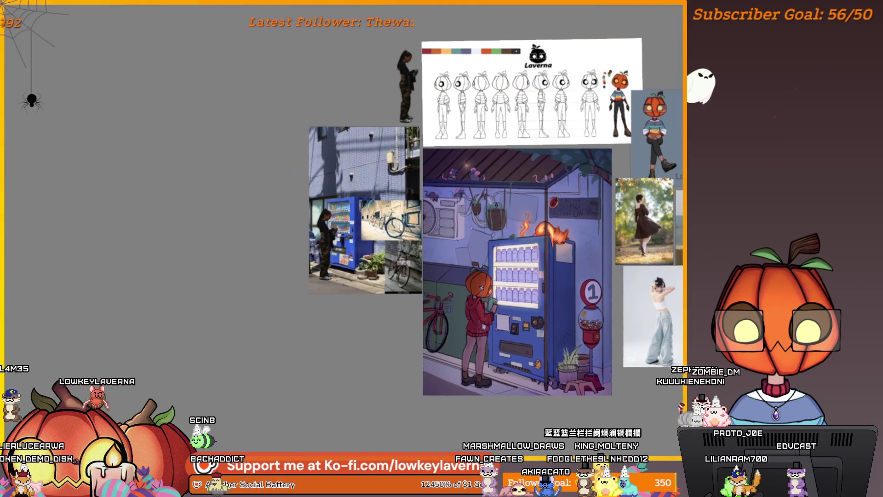
scroll(625, 322, up, 4)
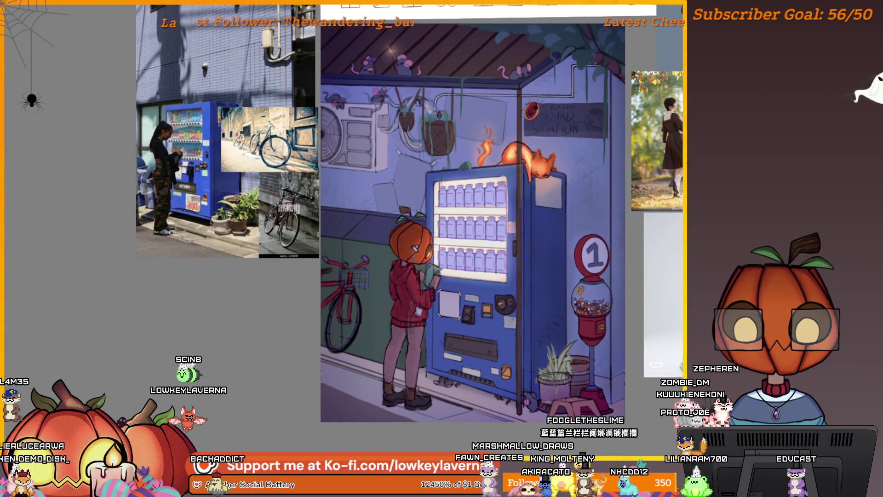
key(alt+f)
key(Escape)
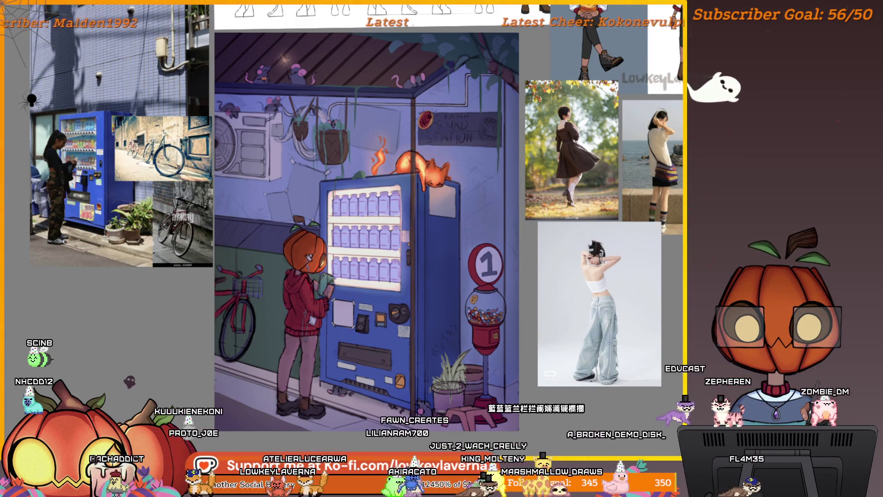
Recentre the scene slightly and zoom in on the vending machine and character
scroll(446, 279, down, 1)
scroll(446, 312, up, 2)
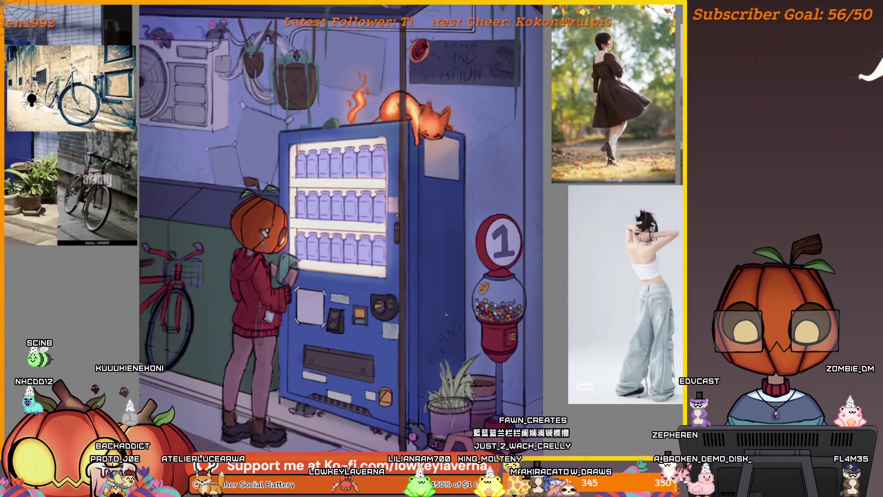
scroll(413, 291, down, 2)
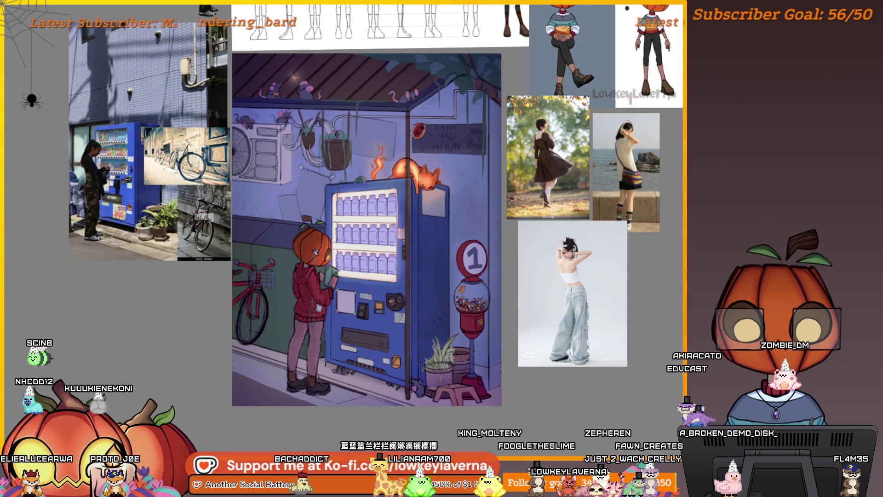
mouse_move(430, 379)
mouse_down()
mouse_move(477, 386)
mouse_move(447, 386)
mouse_up()
scroll(422, 338, up, 3)
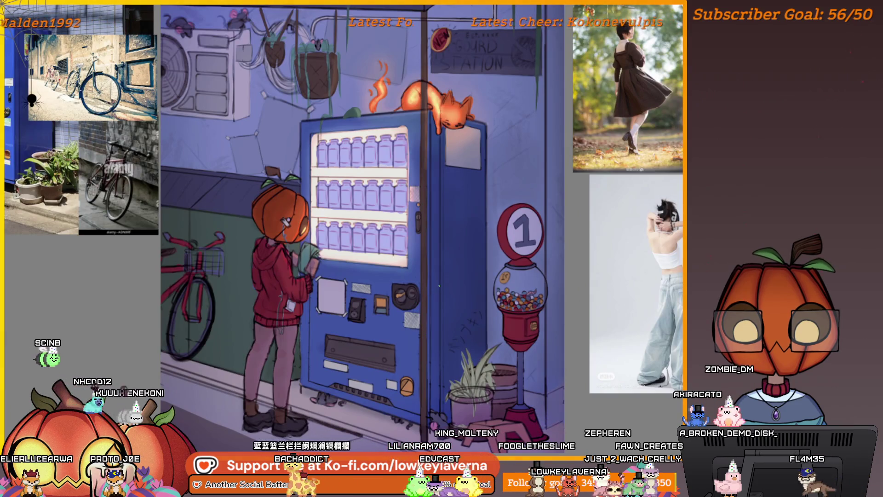